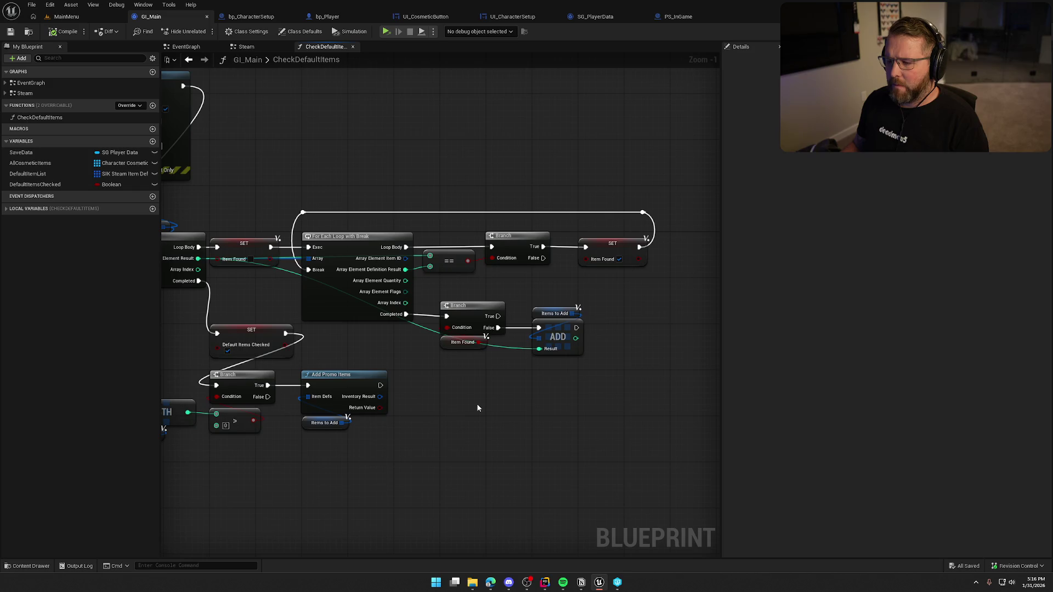
Step: Frame the function's entry nodes and delete the old LENGTH node
drag(605, 403, 436, 294)
click(491, 385)
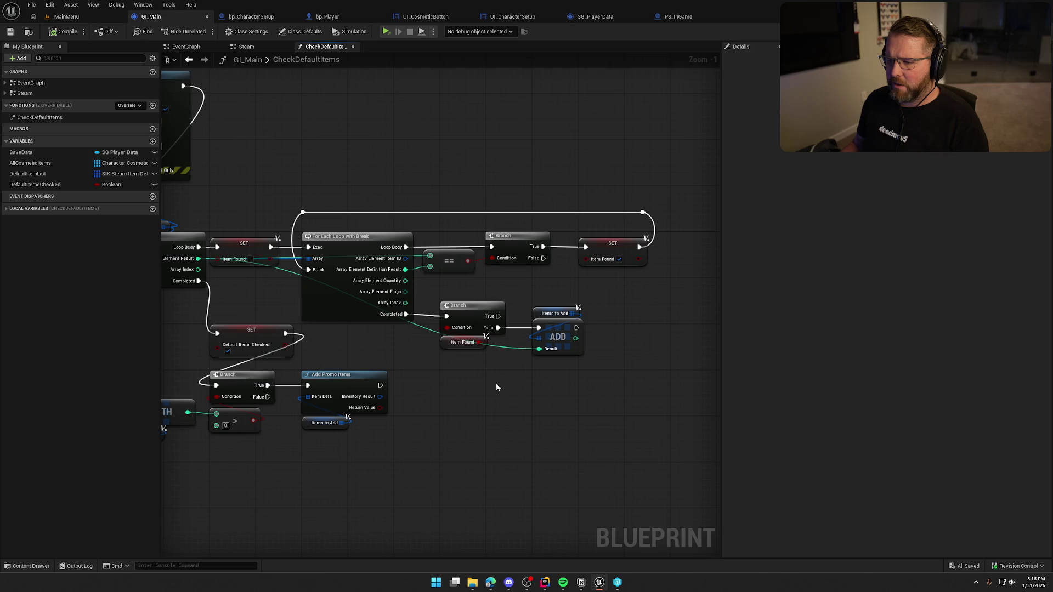
drag(442, 369, 580, 366)
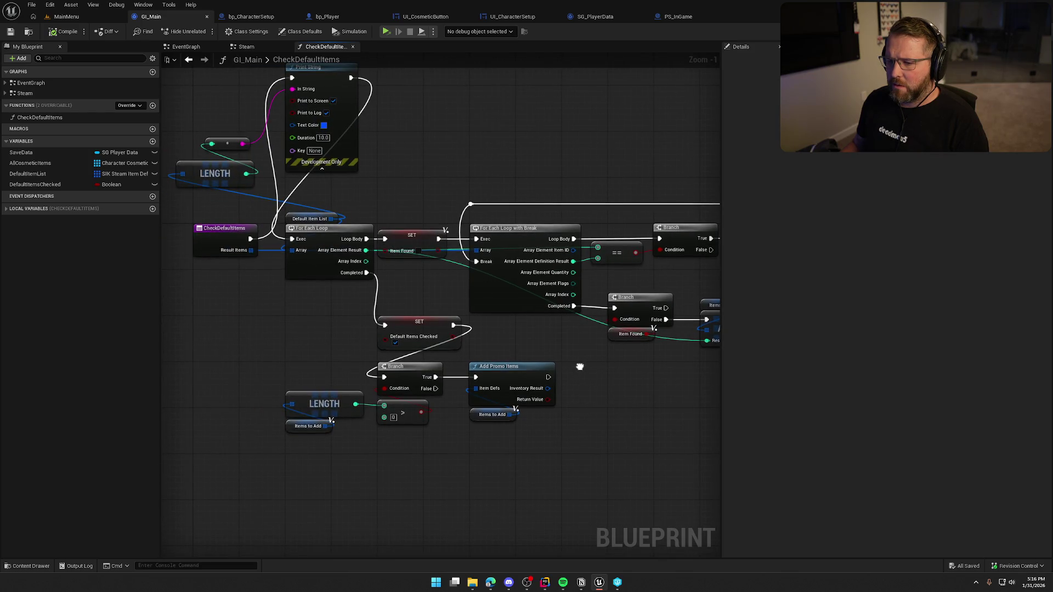
drag(324, 243, 412, 256)
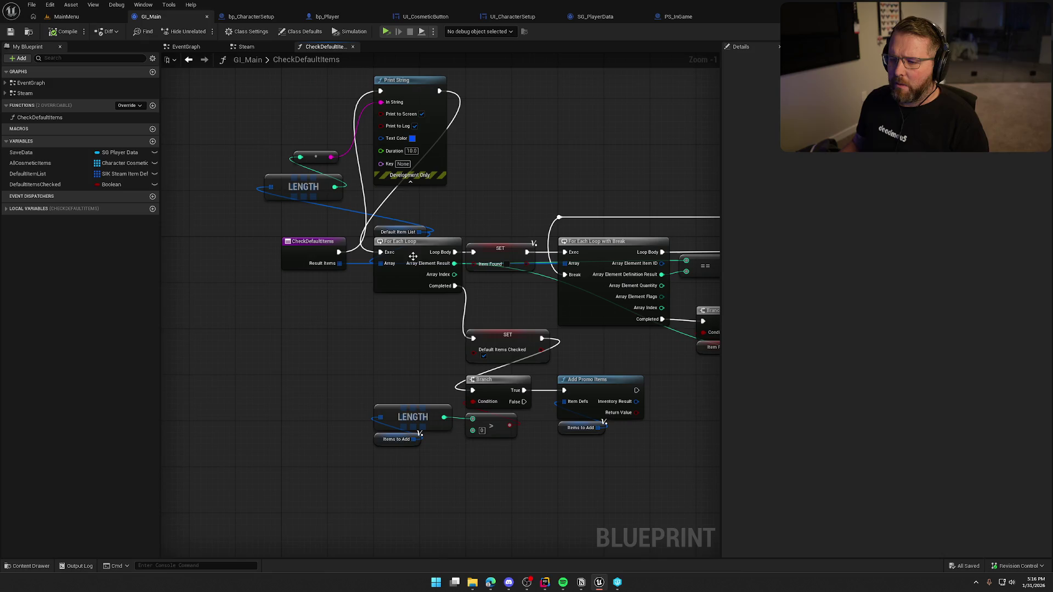
drag(342, 268, 246, 197)
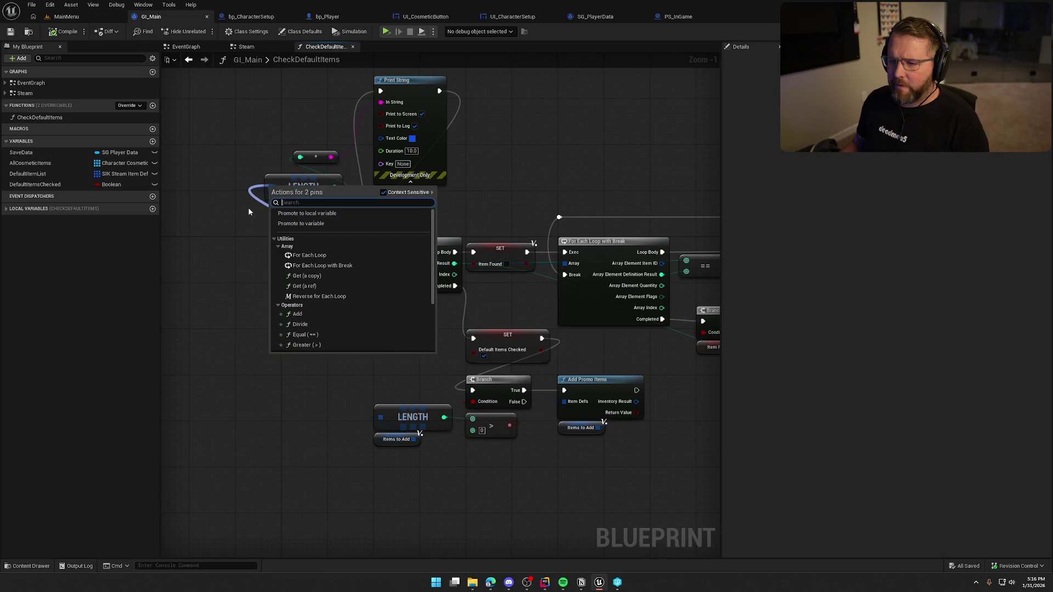
key(Escape)
click(316, 189)
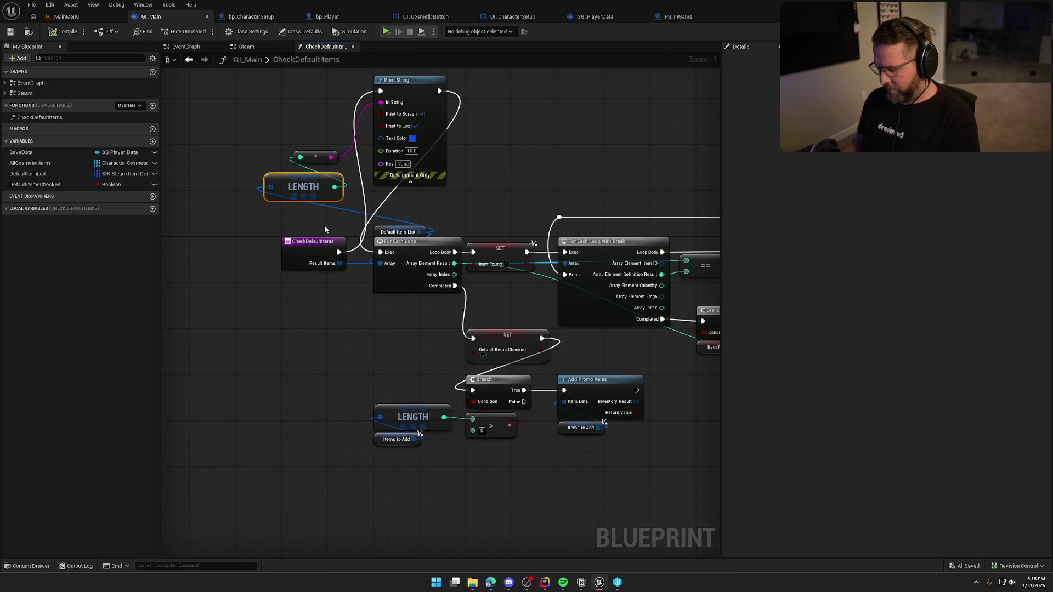
key(Delete)
Step: Add a Length node from Result Items, wire it into the print's Append node, and compile
drag(340, 263, 292, 193)
text(lent)
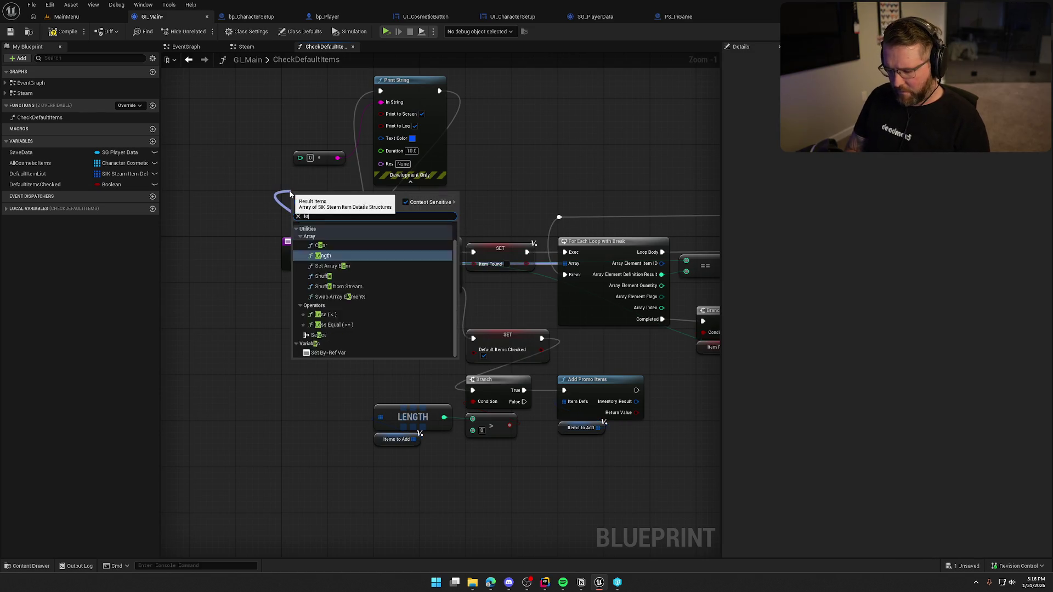
key(BackSpace)
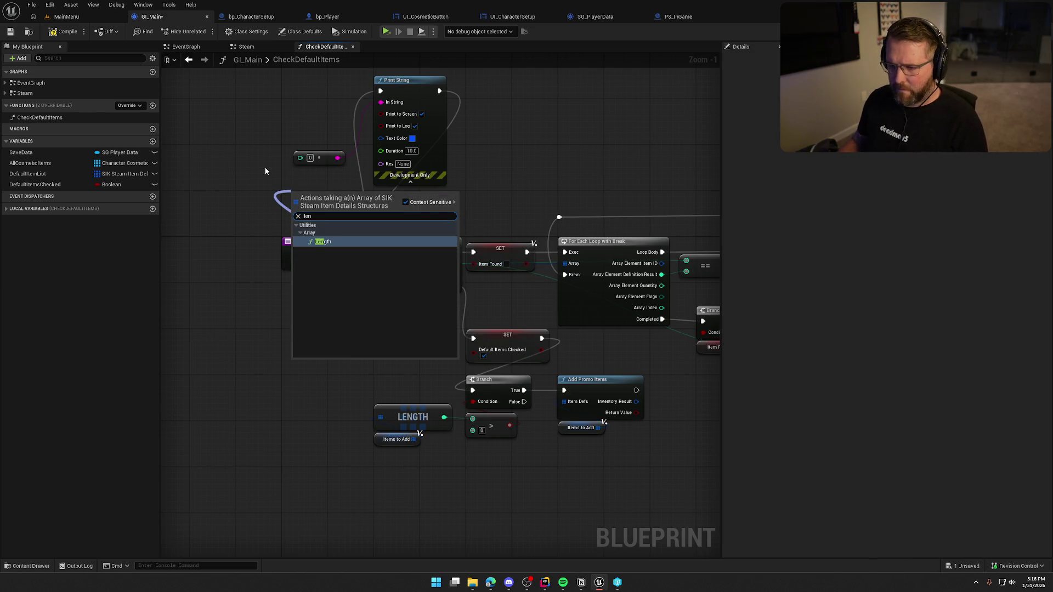
key(Return)
drag(357, 207, 299, 158)
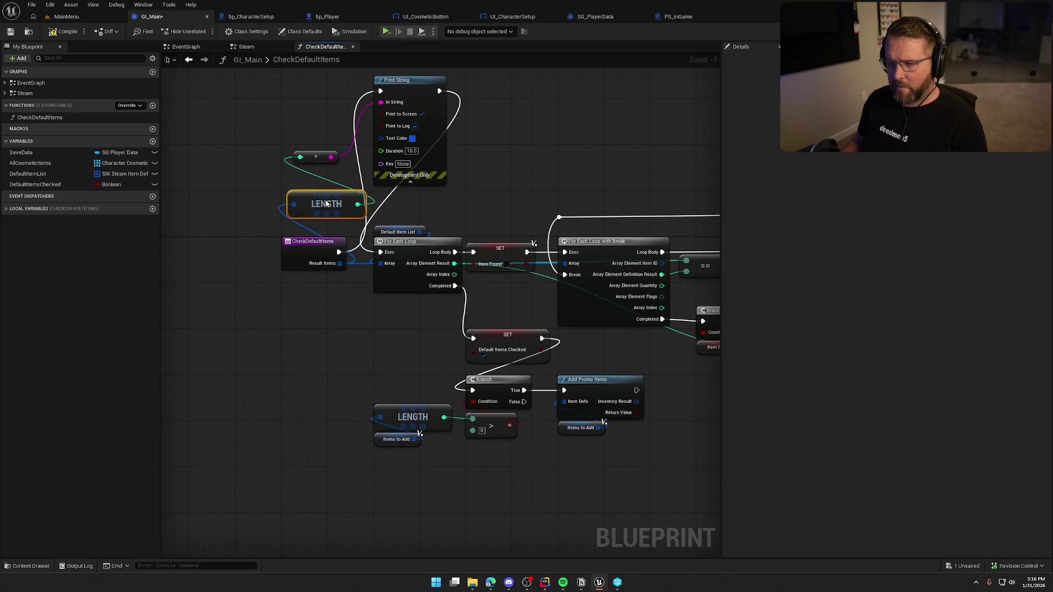
drag(326, 200, 292, 189)
click(63, 32)
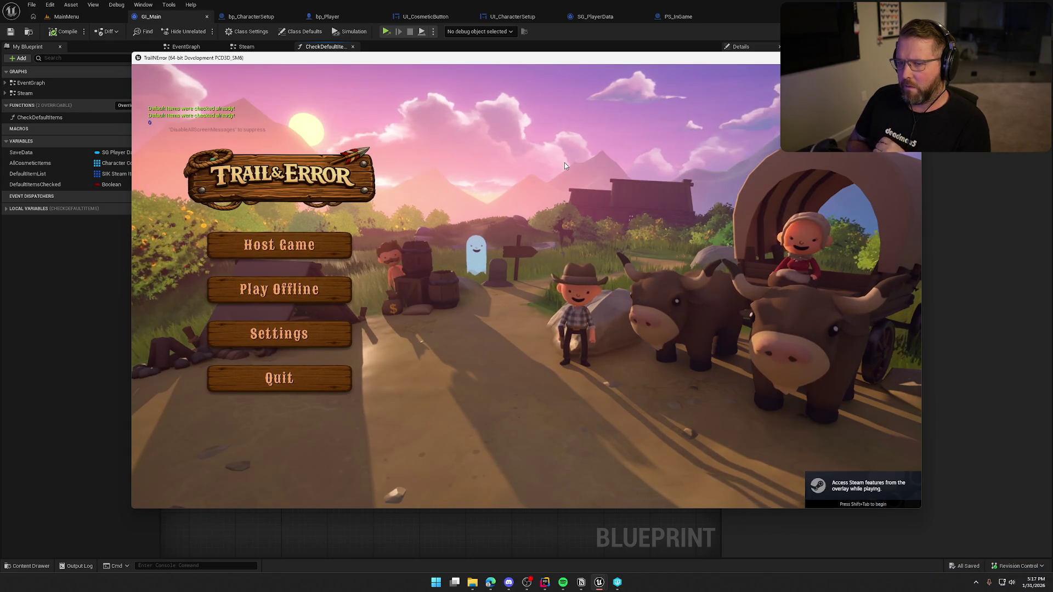
click(277, 376)
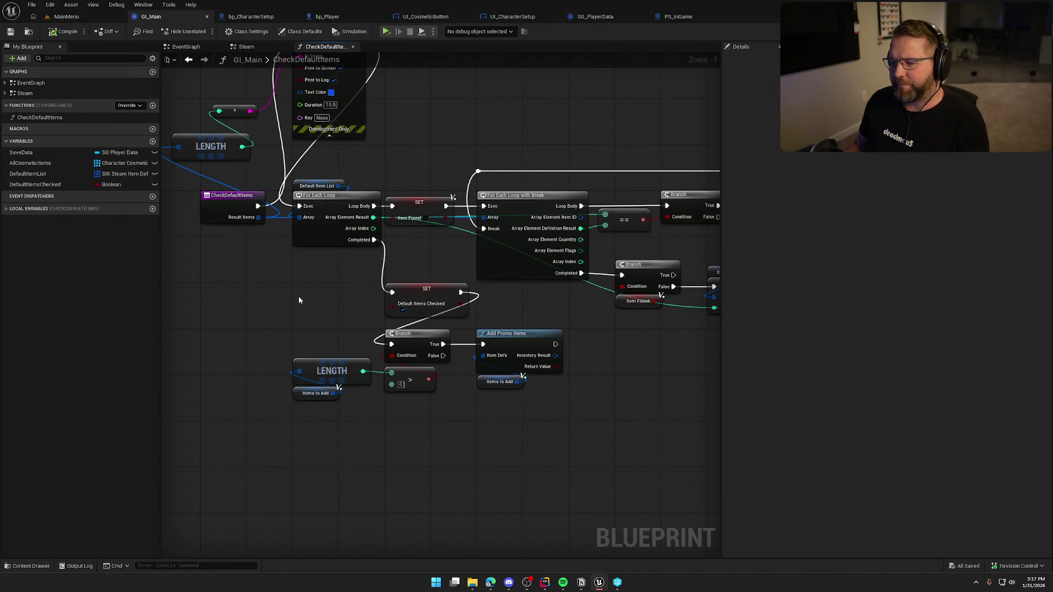
Step: Marquee-select the For Each Loop, SET, Branch and lower LENGTH nodes downstream of CheckDefaultItems
drag(299, 300, 206, 286)
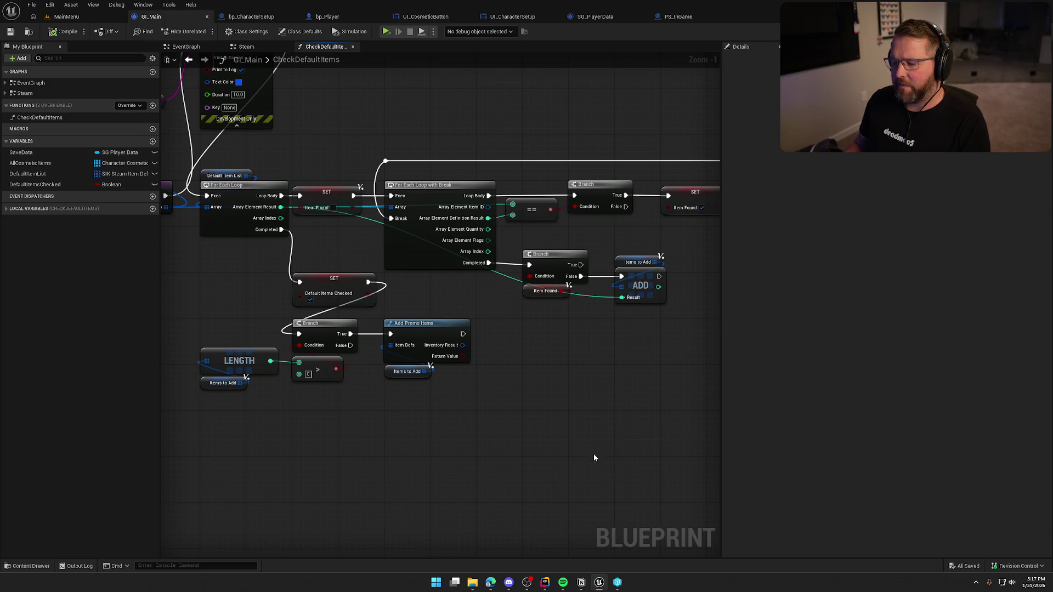
scroll(566, 395, down, 1)
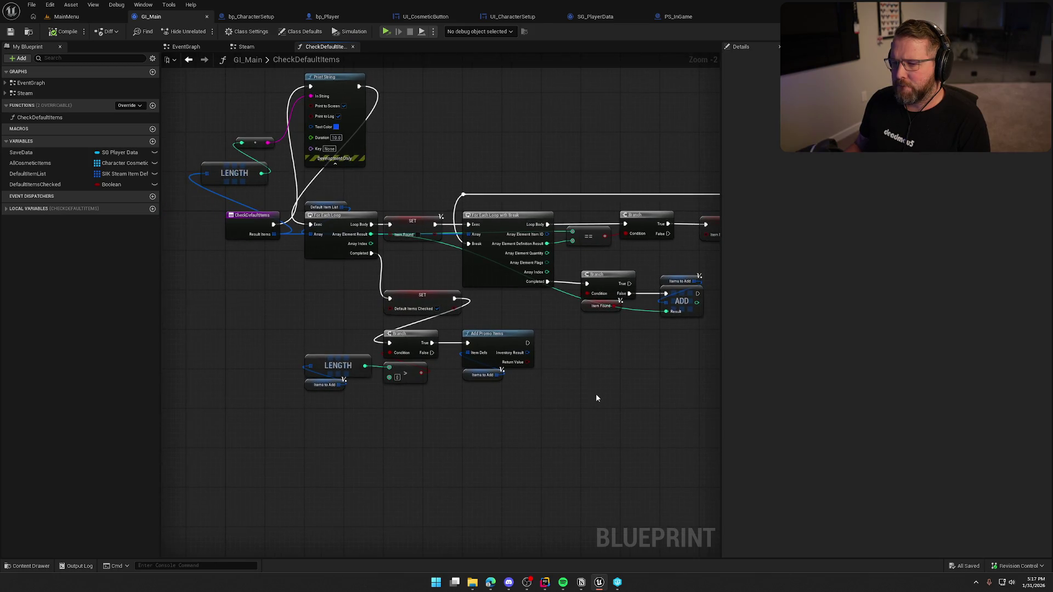
scroll(309, 307, up, 2)
scroll(313, 329, down, 3)
scroll(322, 359, up, 3)
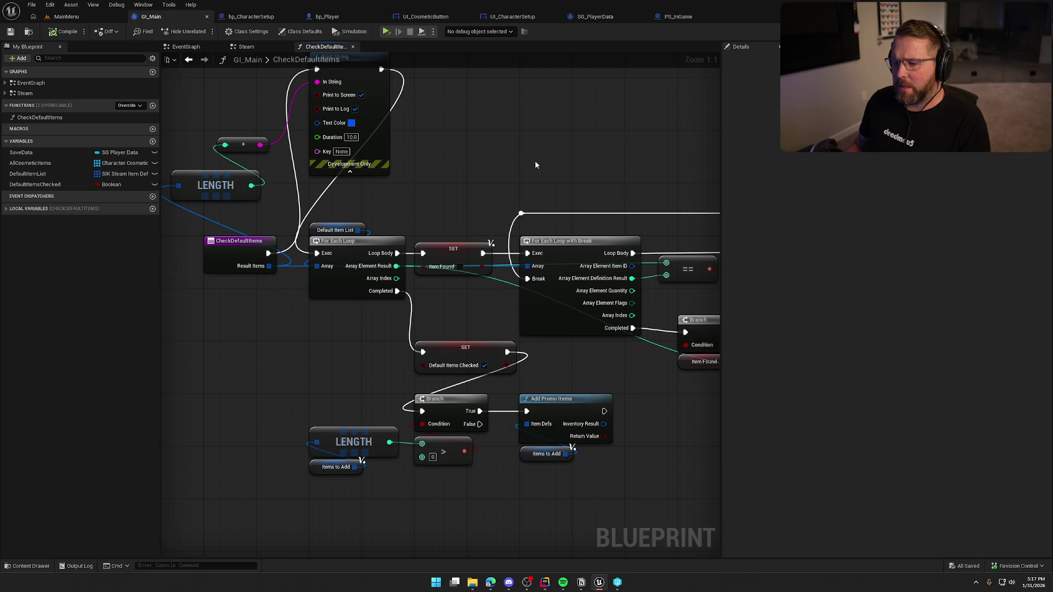
mouse_move(535, 164)
mouse_down()
mouse_move(420, 108)
mouse_move(614, 116)
mouse_up()
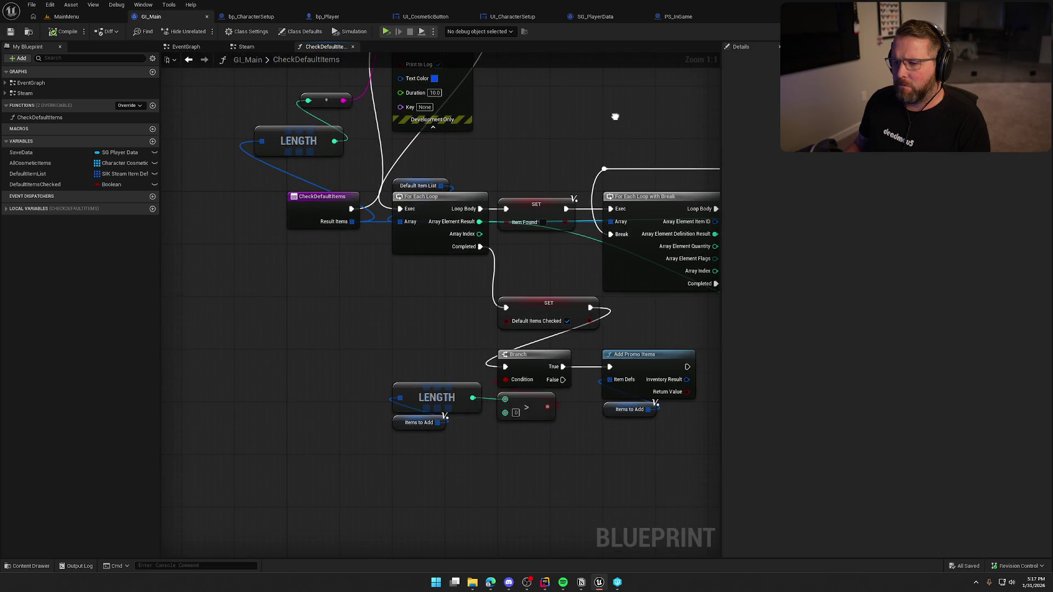
mouse_move(352, 222)
mouse_down()
mouse_move(354, 302)
mouse_move(359, 289)
mouse_up()
click(338, 285)
scroll(296, 317, down, 3)
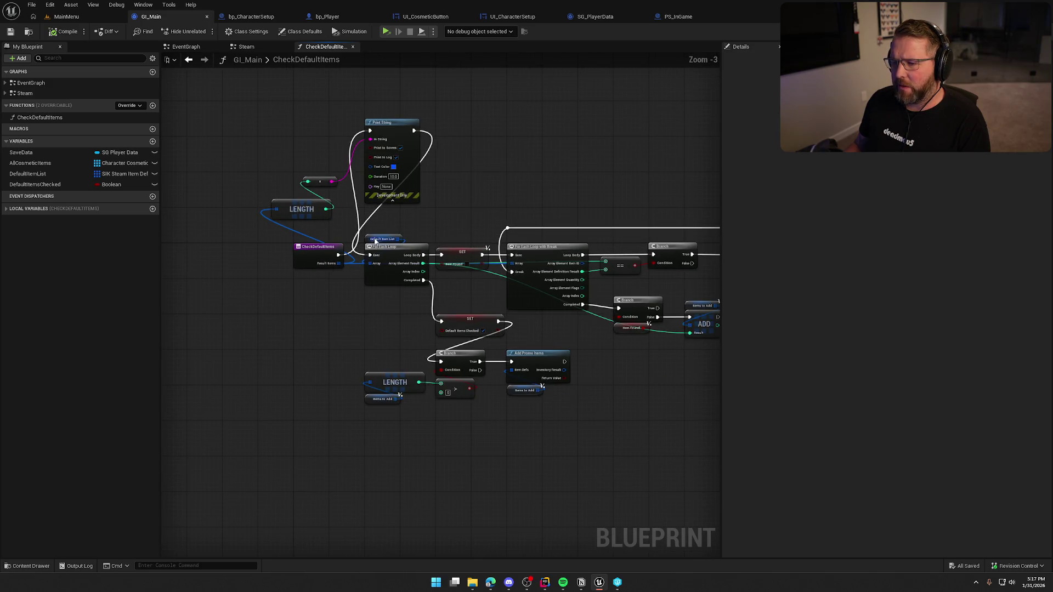
mouse_move(355, 220)
mouse_down()
mouse_move(453, 317)
mouse_move(745, 434)
mouse_move(578, 421)
mouse_move(482, 375)
mouse_up()
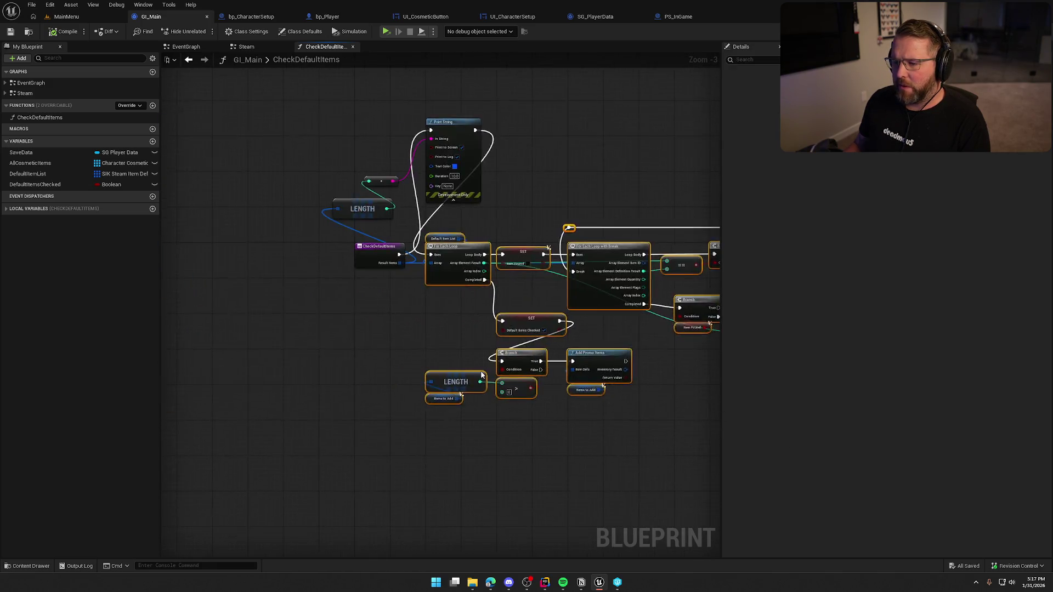
Step: Shift the loop nodes right, move LENGTH below CheckDefaultItems, and add a Branch
scroll(482, 375, up, 3)
drag(460, 199, 624, 199)
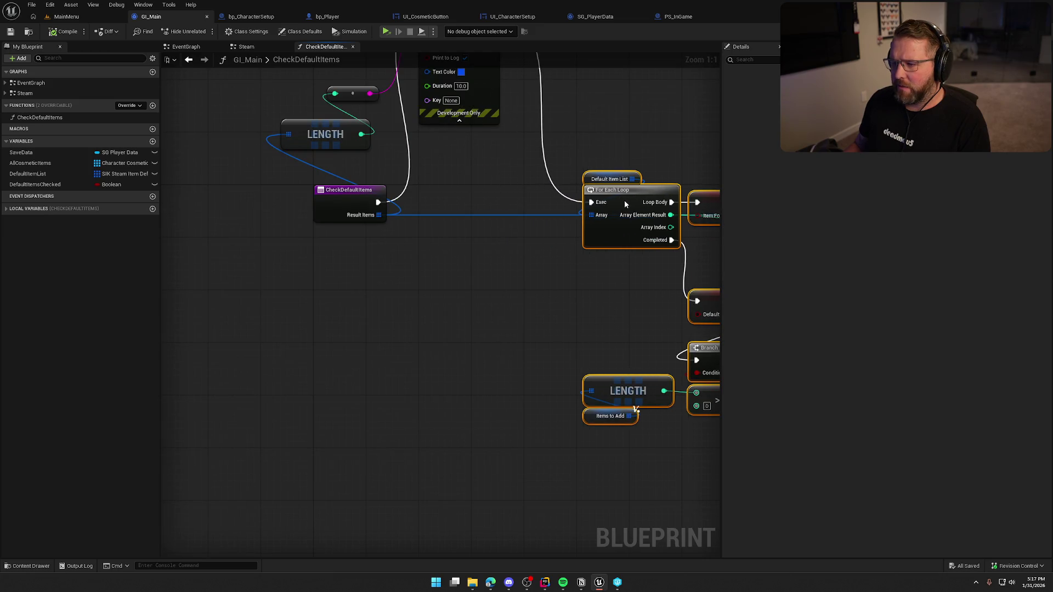
click(535, 263)
drag(343, 203, 346, 309)
click(438, 356)
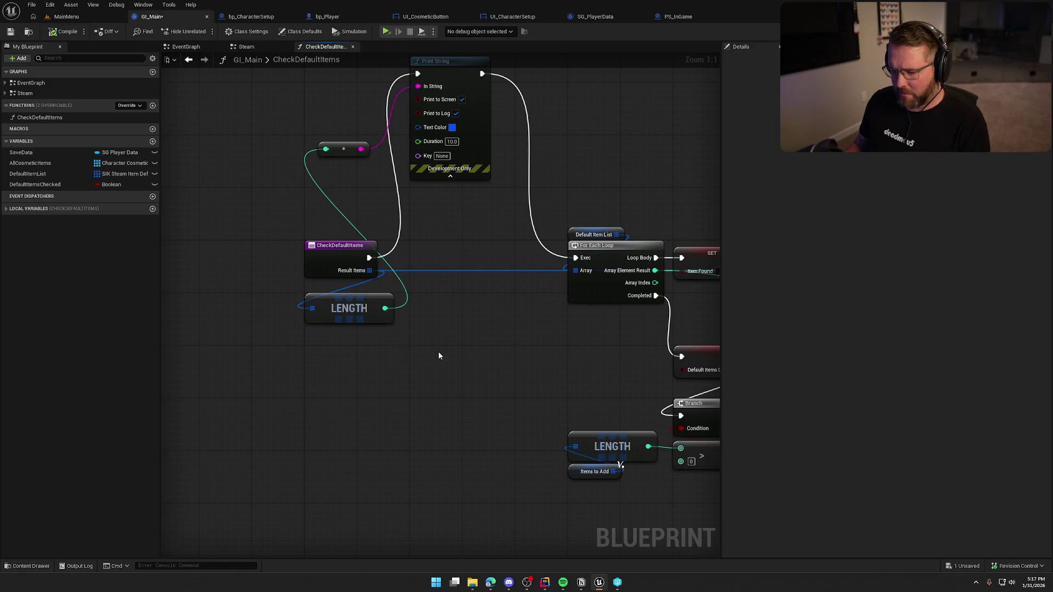
click(432, 252)
mouse_move(368, 258)
mouse_down()
mouse_move(512, 257)
mouse_move(496, 258)
mouse_up()
Step: Add a greater-than (>) comparison node fed by LENGTH's output
mouse_move(385, 308)
mouse_down()
mouse_move(431, 315)
mouse_move(475, 293)
mouse_move(470, 270)
mouse_up()
text(>)
key(Return)
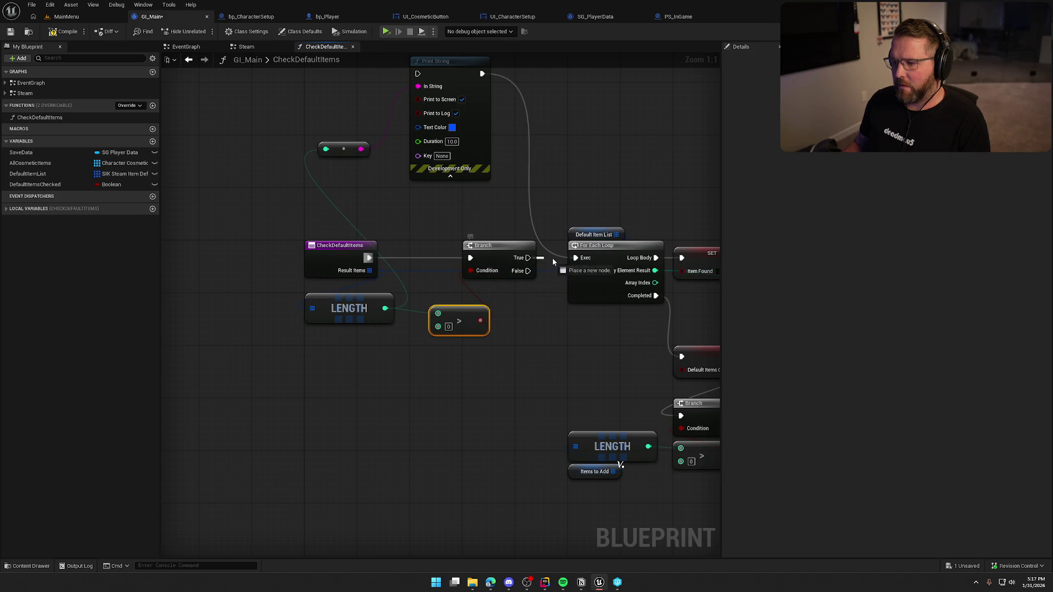
drag(453, 335, 433, 328)
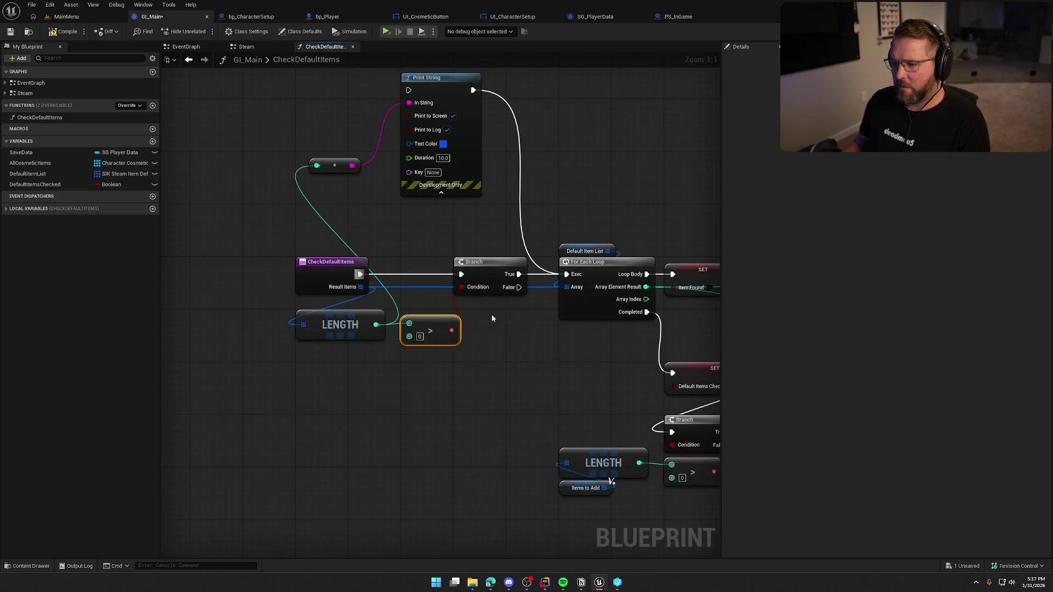
Step: Wire CheckDefaultItems into Print String, Print String into the Branch, and save
drag(460, 230, 471, 264)
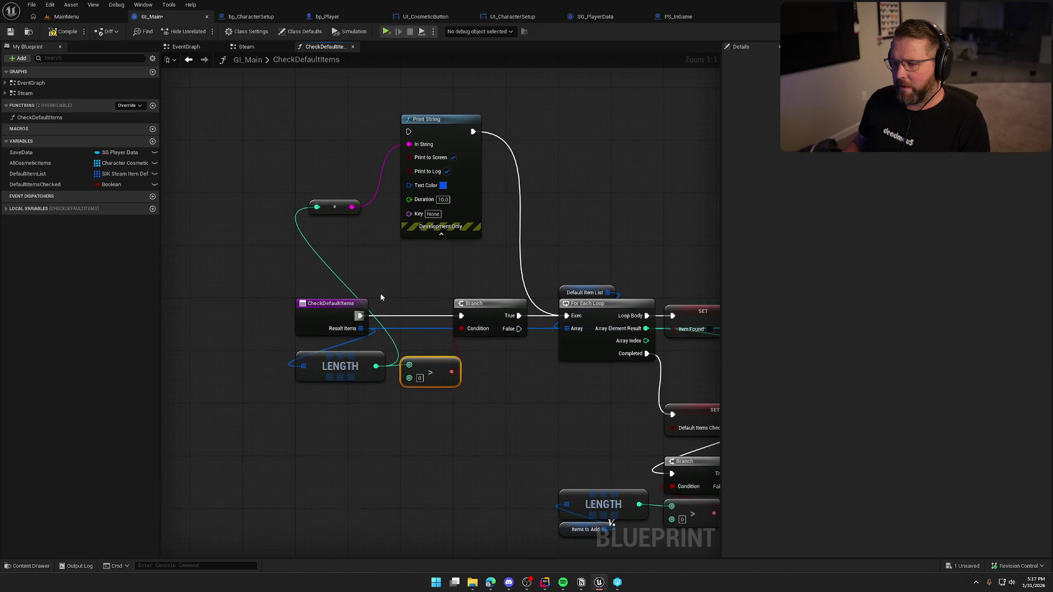
mouse_move(359, 316)
mouse_down()
mouse_move(430, 227)
mouse_move(408, 132)
mouse_up()
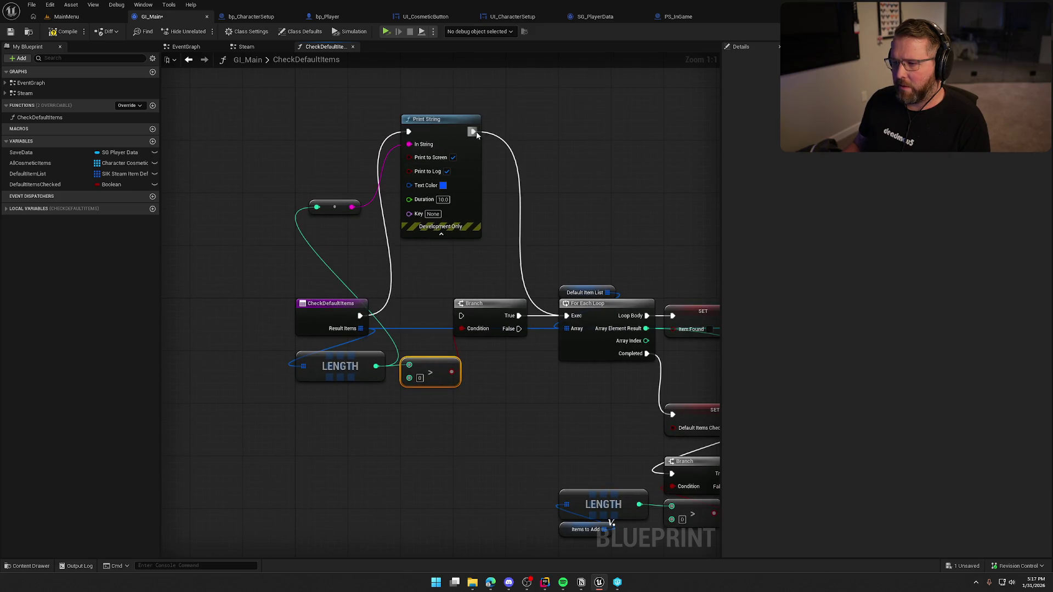
drag(473, 131, 461, 316)
click(272, 158)
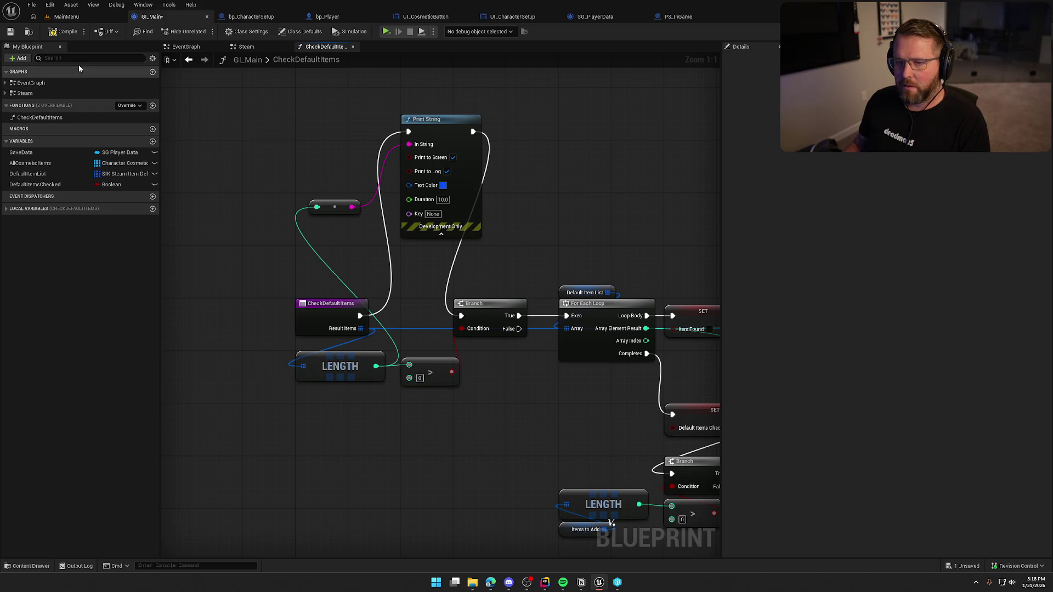
click(66, 32)
Step: Play the game to test the change, quit it, then pan and zoom the graph
click(387, 31)
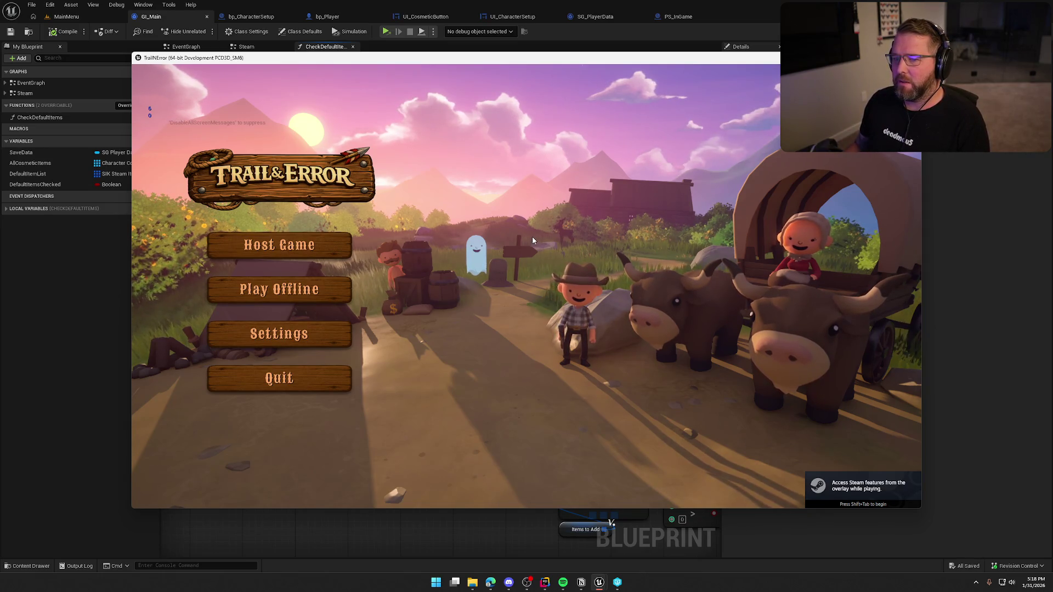
click(296, 380)
mouse_move(539, 221)
mouse_down()
mouse_move(502, 283)
mouse_move(383, 215)
mouse_move(305, 263)
mouse_move(421, 226)
mouse_up()
scroll(413, 210, down, 3)
scroll(403, 219, down, 1)
scroll(403, 219, up, 1)
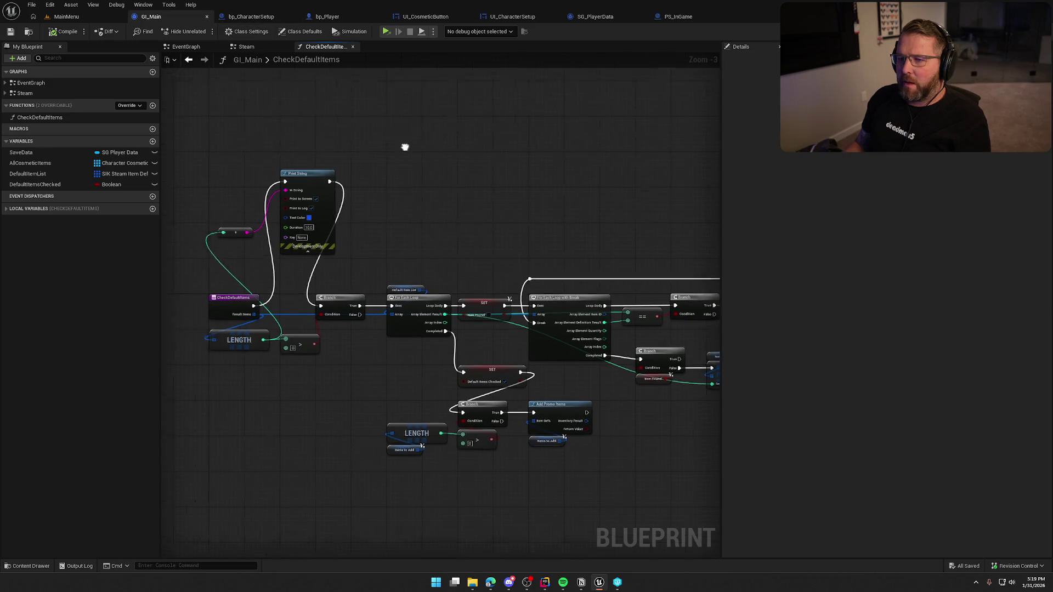
Step: In the Steam graph, break Get All Items from the bind event, save with Ctrl+S, and launch the game
click(277, 47)
alt+click(402, 194)
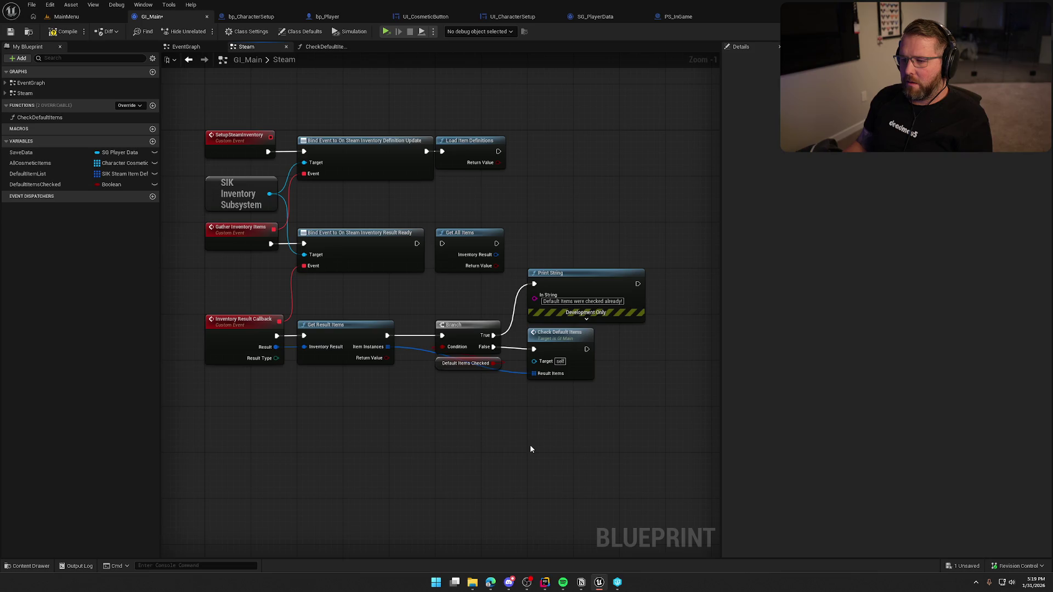
drag(506, 204, 217, 118)
drag(222, 285, 662, 420)
key(ctrl+s)
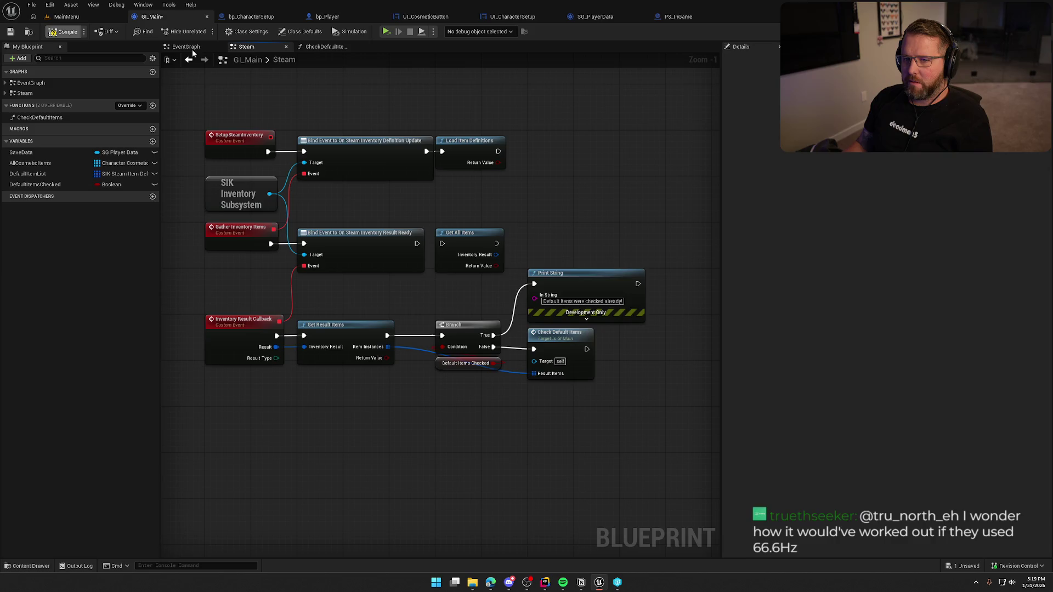
click(387, 33)
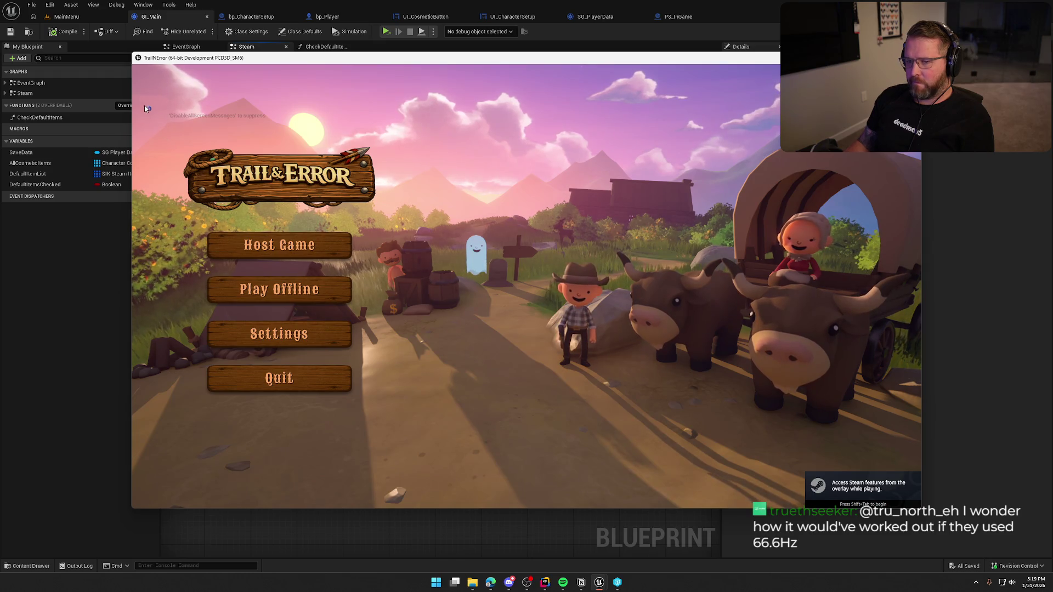
click(288, 384)
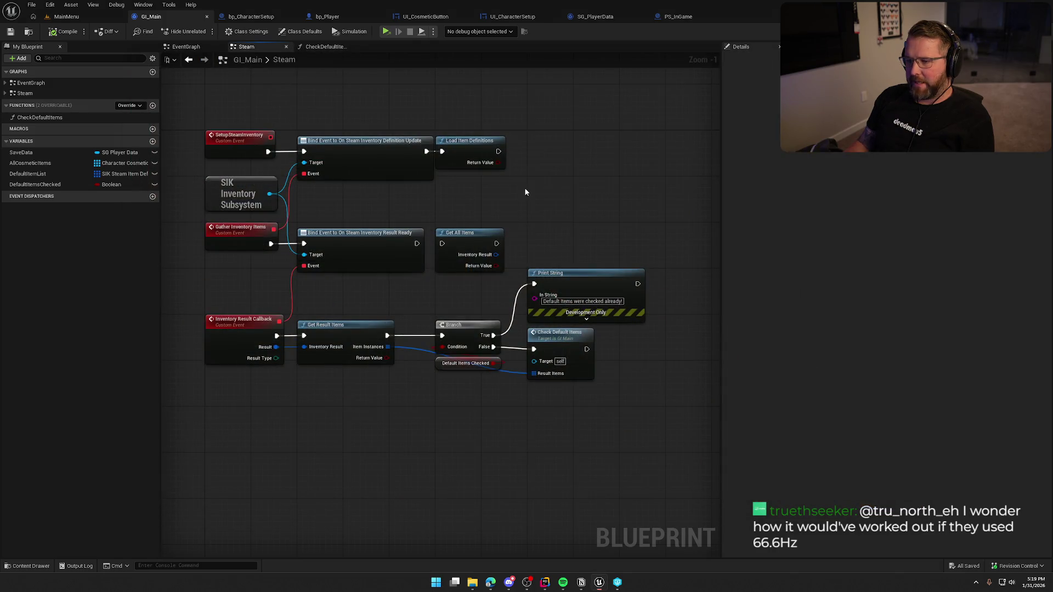
drag(525, 188, 450, 120)
click(468, 236)
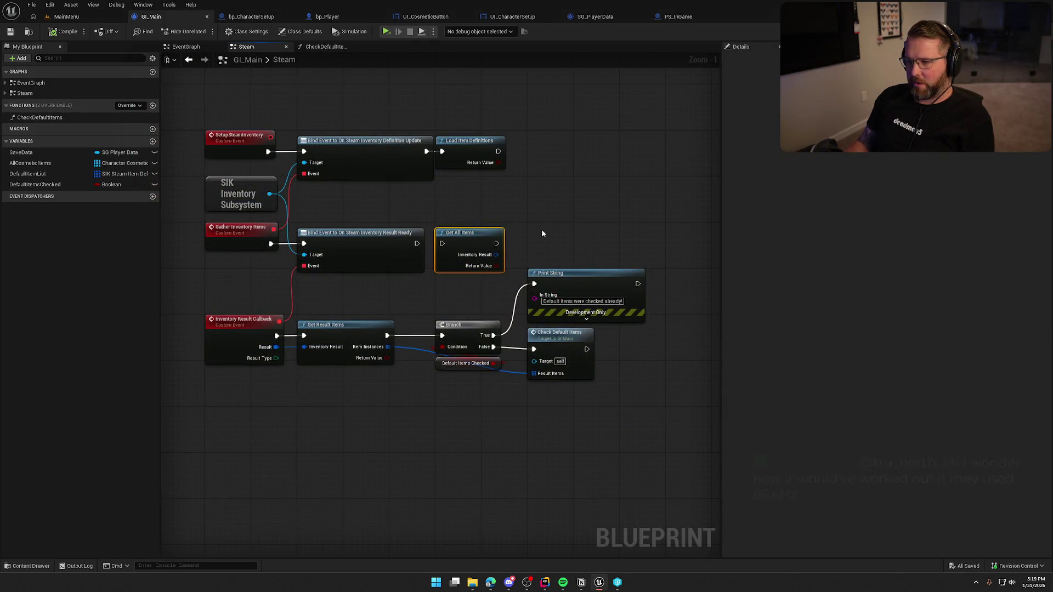
drag(524, 188, 446, 108)
click(492, 206)
drag(207, 296, 652, 470)
click(534, 437)
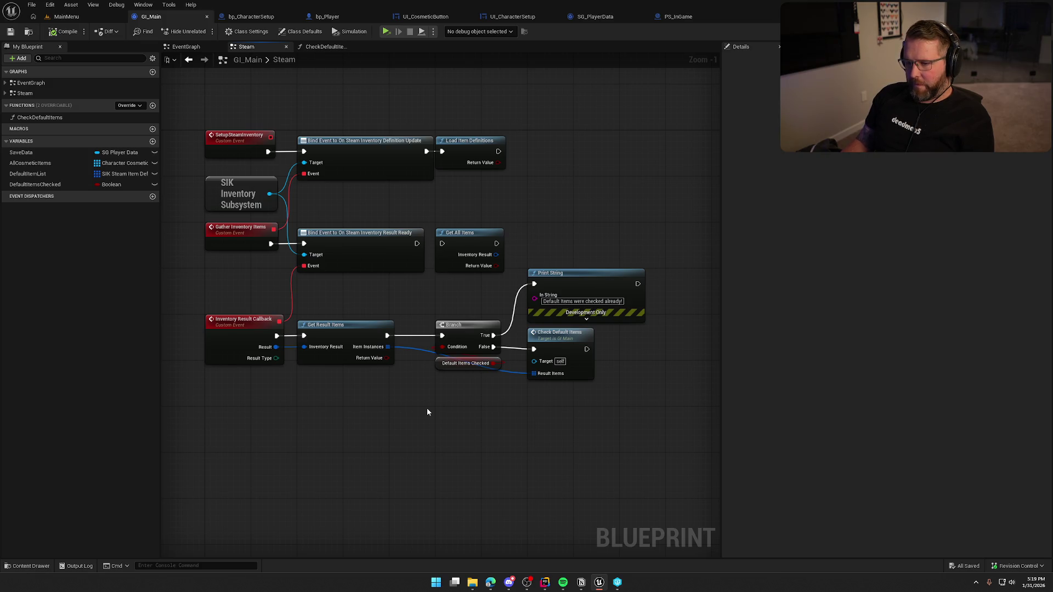
scroll(426, 412, up, 1)
drag(423, 414, 423, 419)
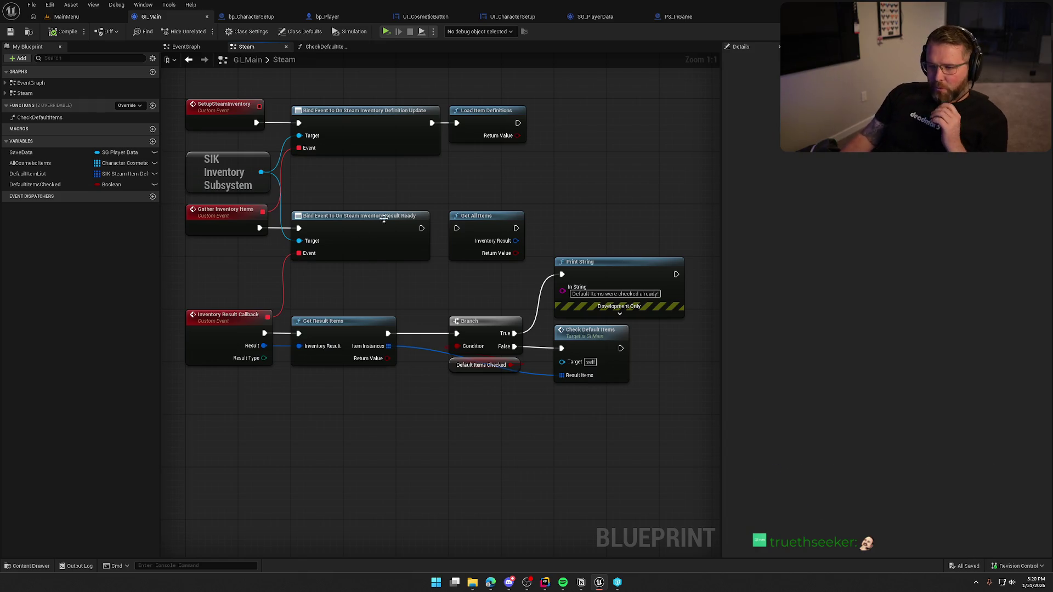
mouse_move(372, 182)
mouse_down()
mouse_move(404, 282)
mouse_move(403, 265)
mouse_up()
click(487, 110)
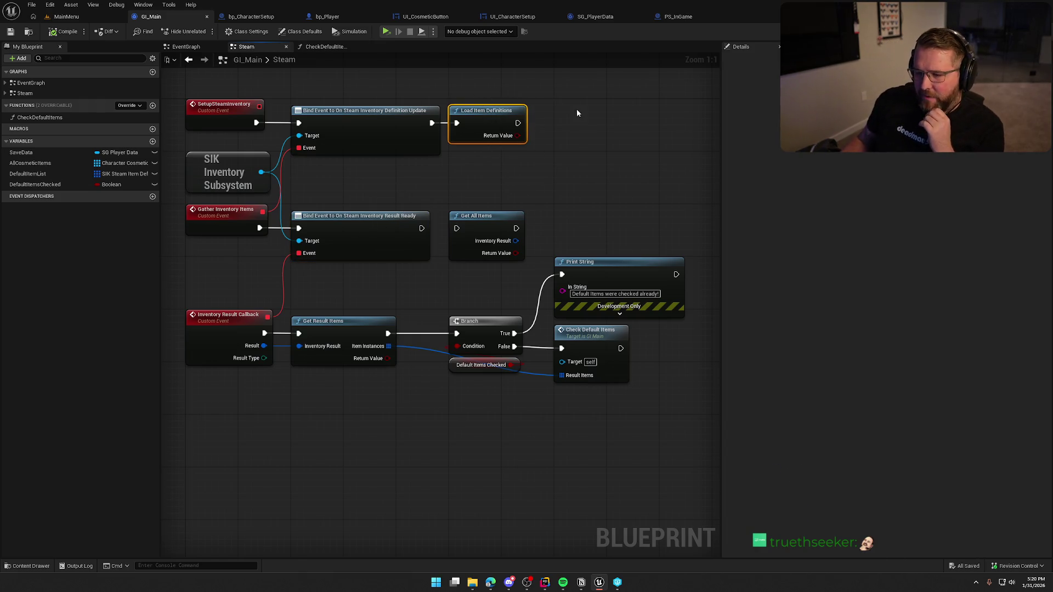
click(621, 173)
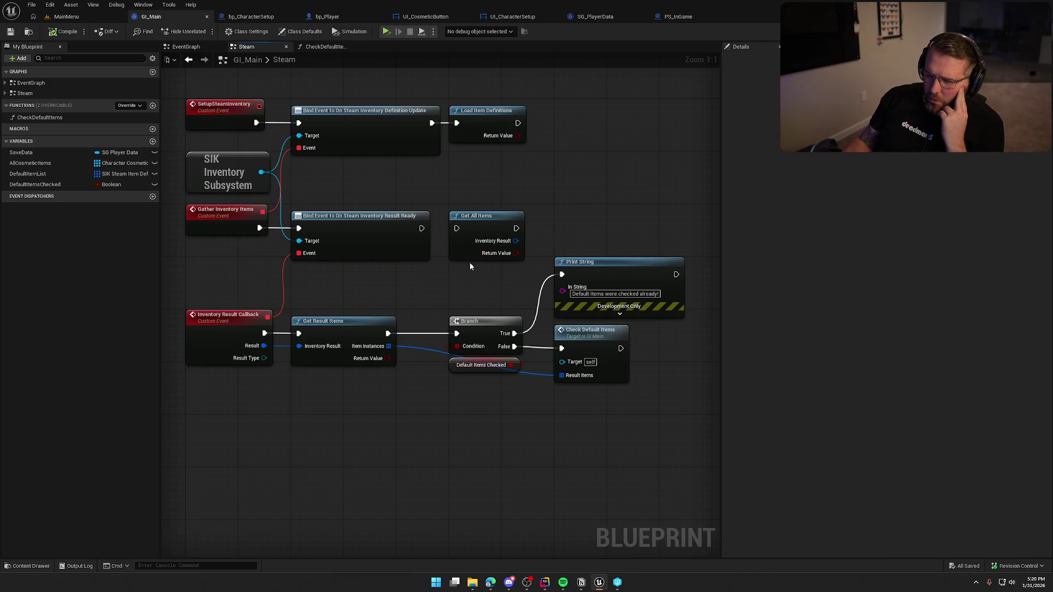
click(395, 241)
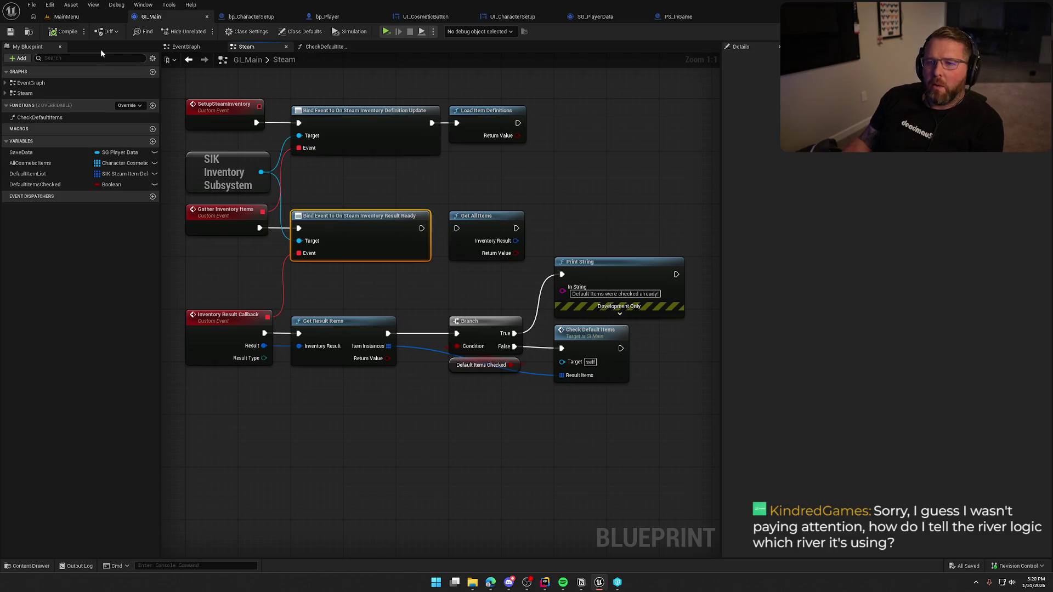
click(67, 17)
Step: Open GameWorld and jump to bp_RiverLogic's spline source actor, BP_StylizedRiver
key(ctrl+space)
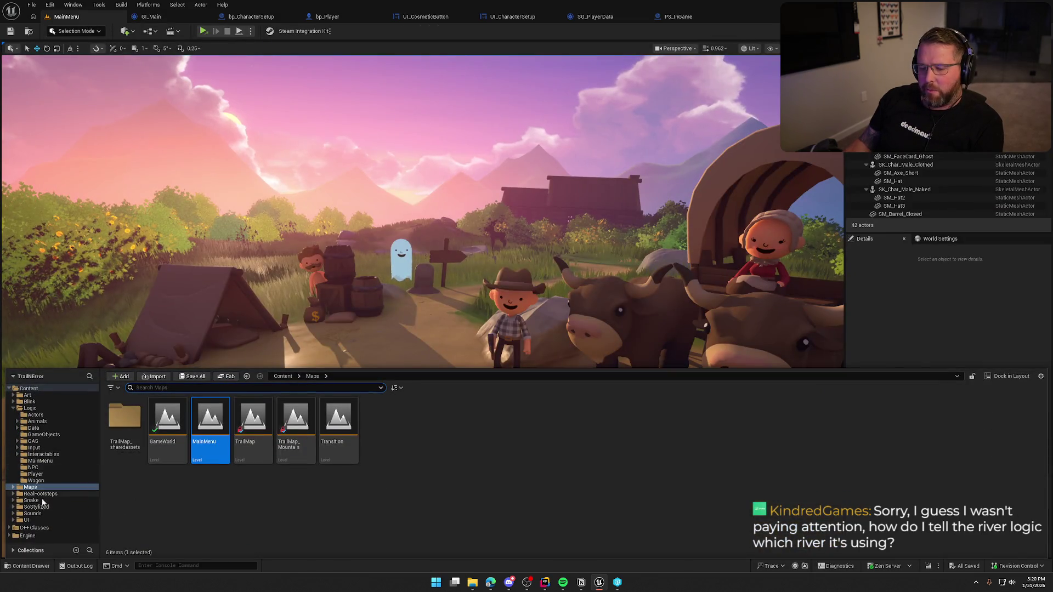
double_click(167, 422)
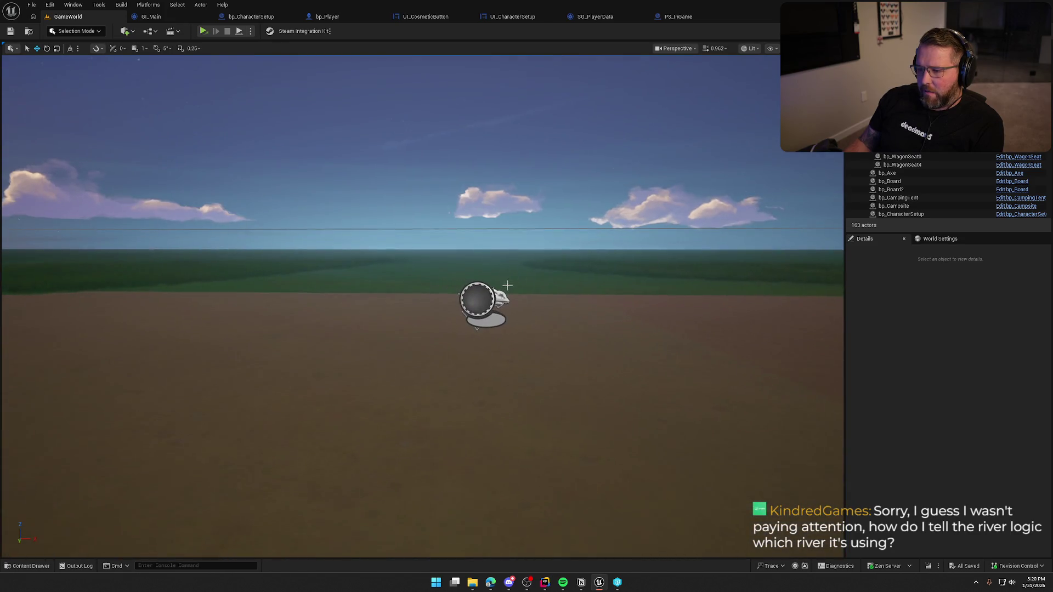
click(507, 286)
scroll(907, 470, down, 10)
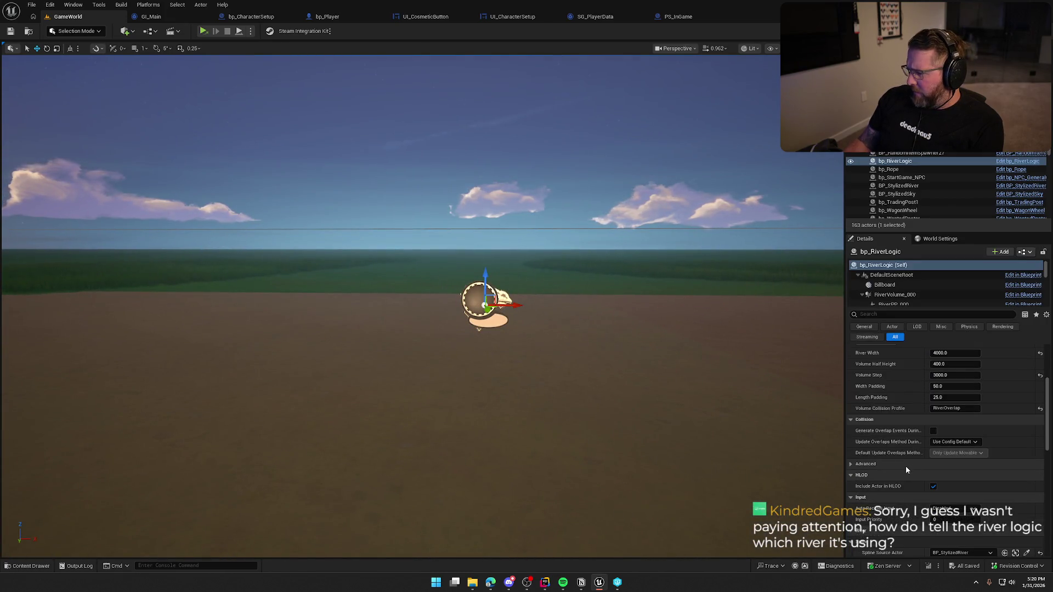
scroll(906, 469, down, 5)
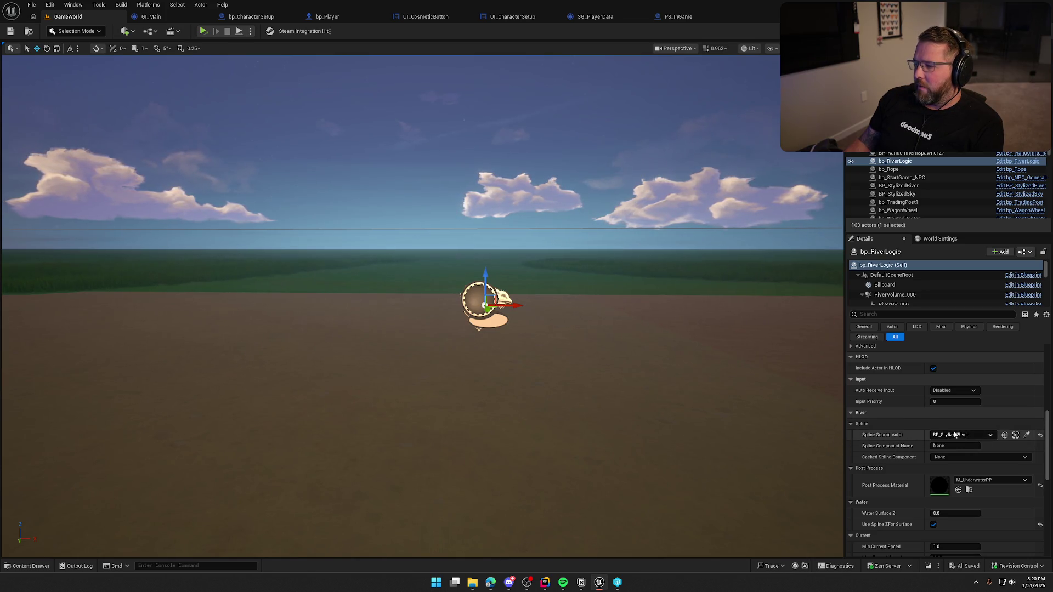
click(1016, 435)
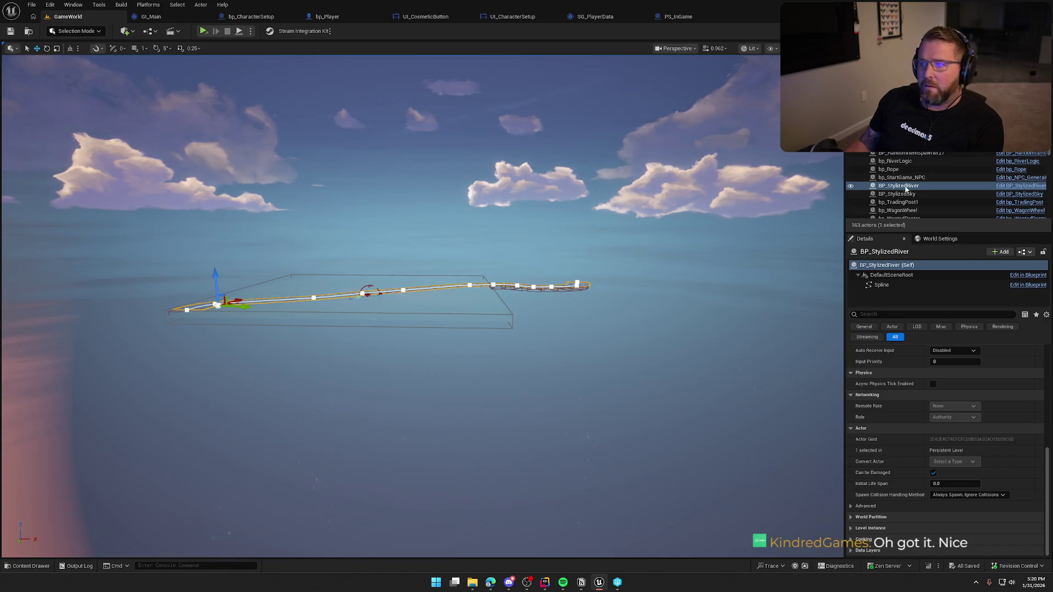
Step: Focus the view on bp_RiverLogic and use the eyedropper on its Spline Source Actor
double_click(904, 162)
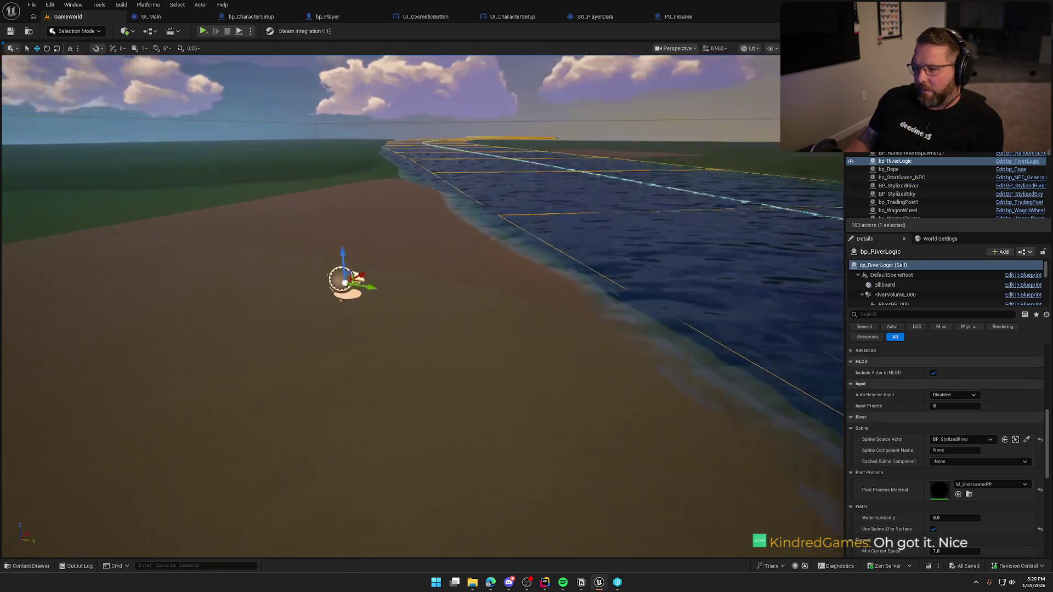
click(1026, 440)
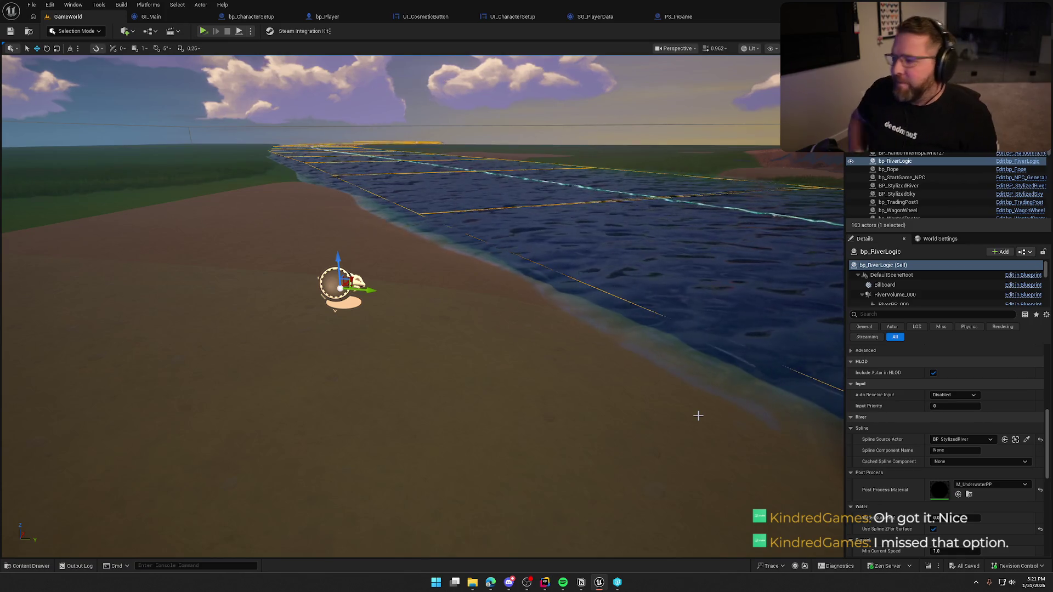